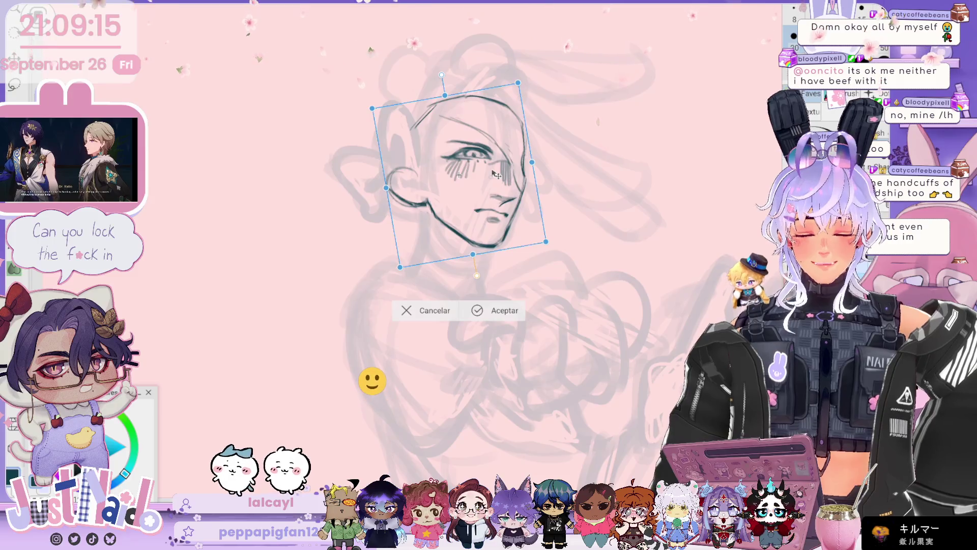
- Shift the tilted inked face slightly lower over the sketch and apply the transform
drag(568, 149, 526, 205)
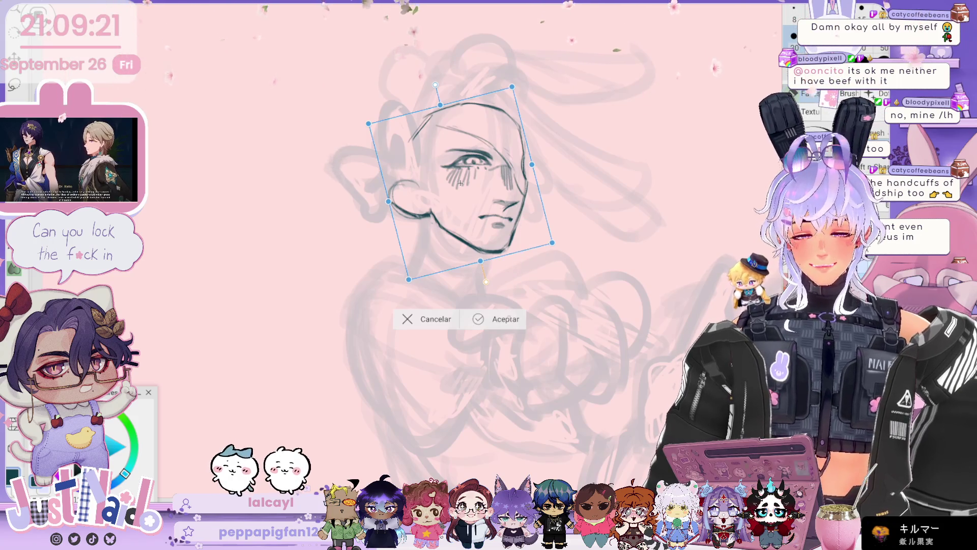
click(505, 319)
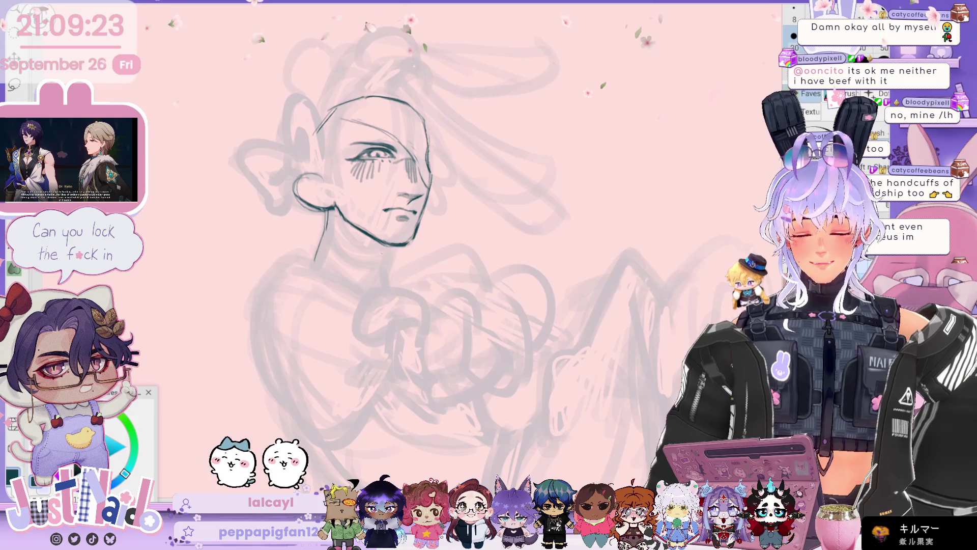
- Ink both sides of the neck under the chin plus a short stroke between them
drag(320, 229, 314, 261)
drag(385, 248, 375, 278)
drag(340, 226, 361, 277)
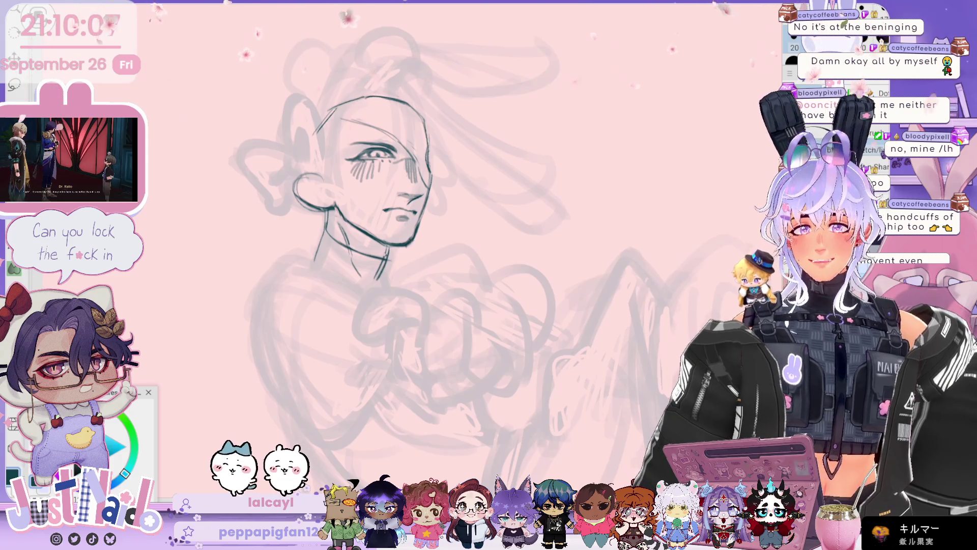
drag(458, 229, 382, 305)
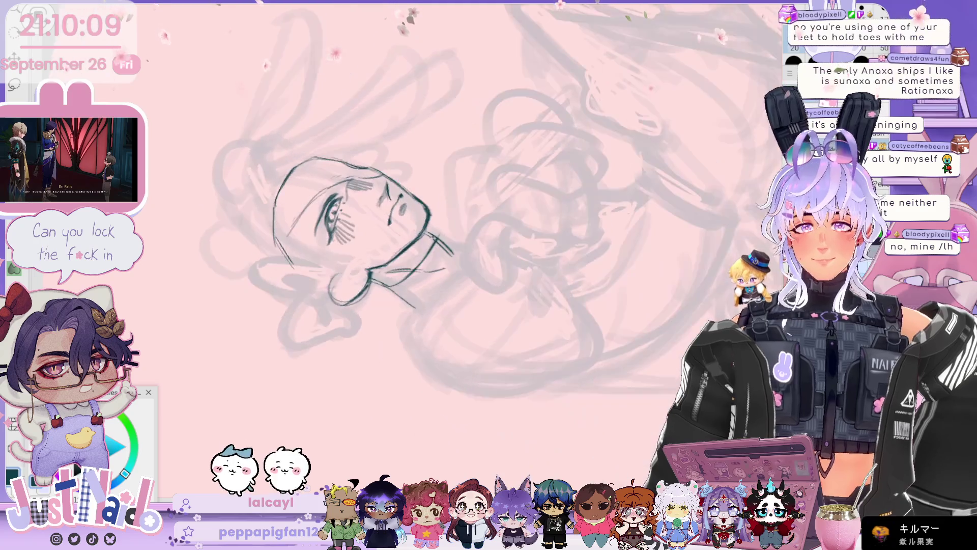
- Rotate the canvas view more upright and pan it higher
drag(356, 219, 357, 168)
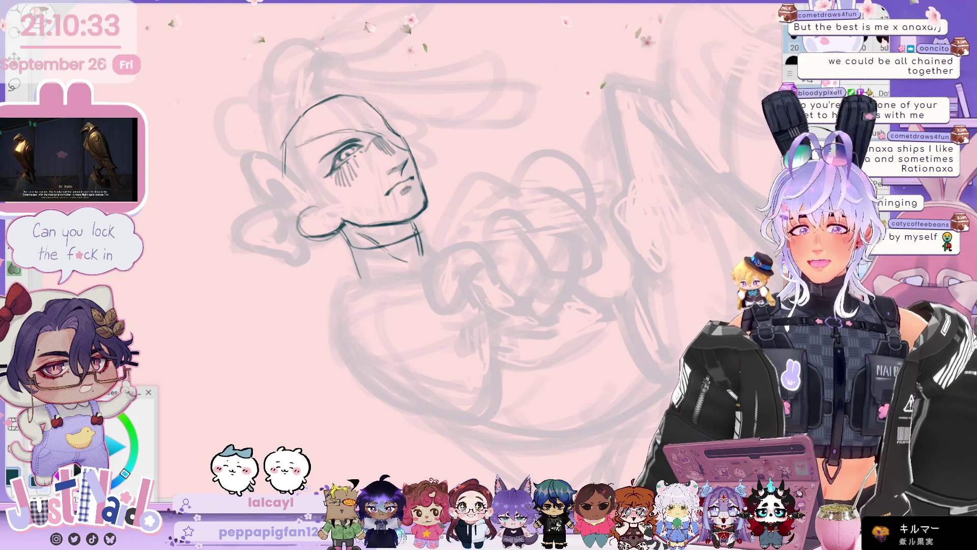
- Reset the view rotation, zoom in on the head, and ink the hair outline on the left
key(5)
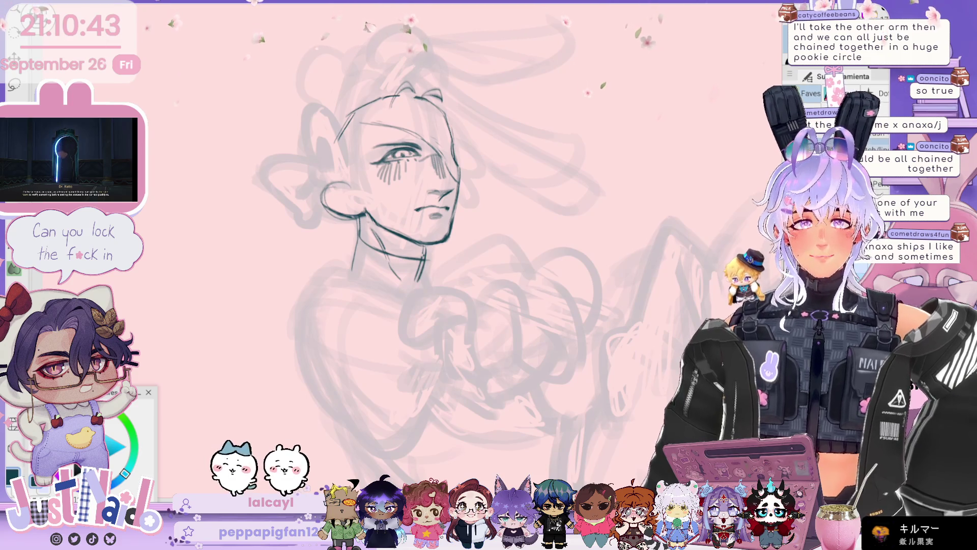
key(-)
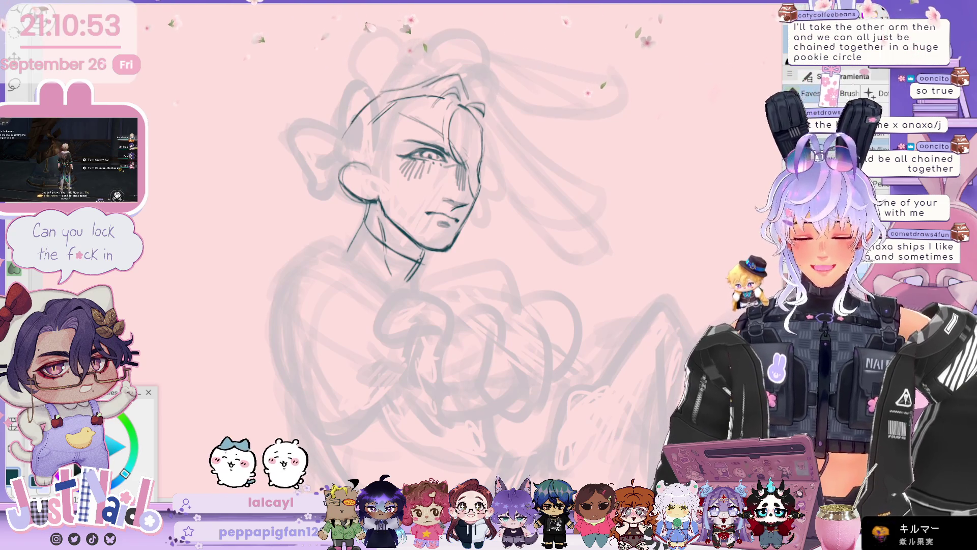
drag(379, 93, 342, 143)
- Ink short hair lines at the top right, save the drawing, and tilt the view lower
drag(484, 102, 496, 122)
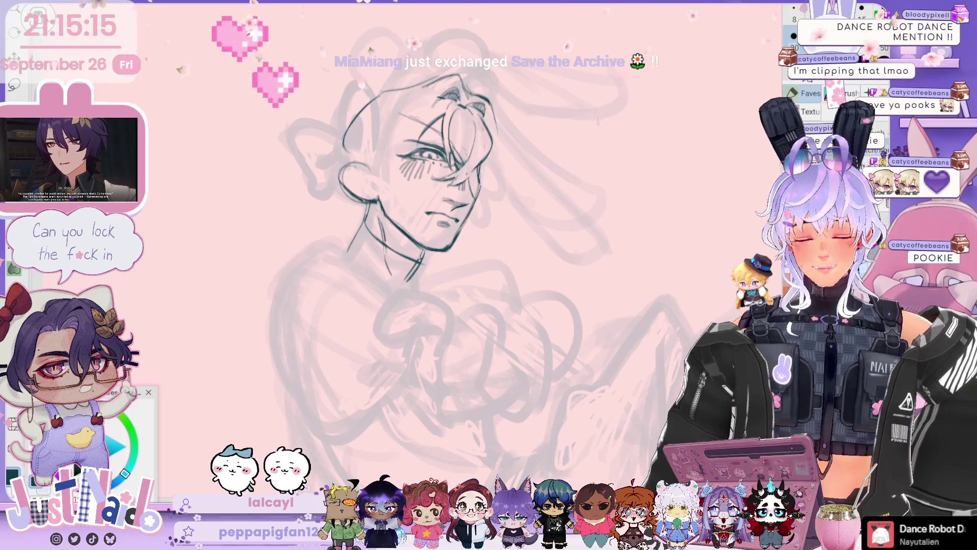
key(ctrl+s)
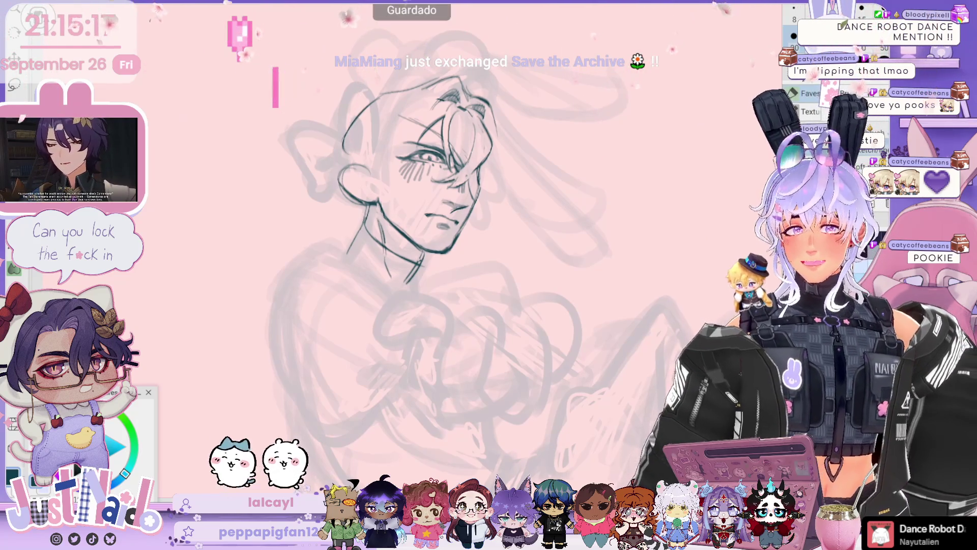
scroll(562, 200, down, 3)
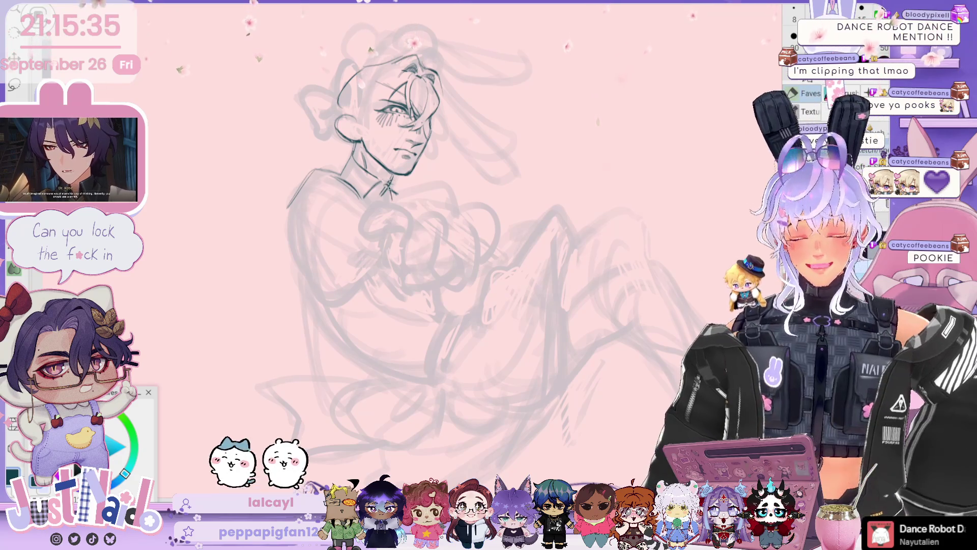
drag(458, 229, 458, 252)
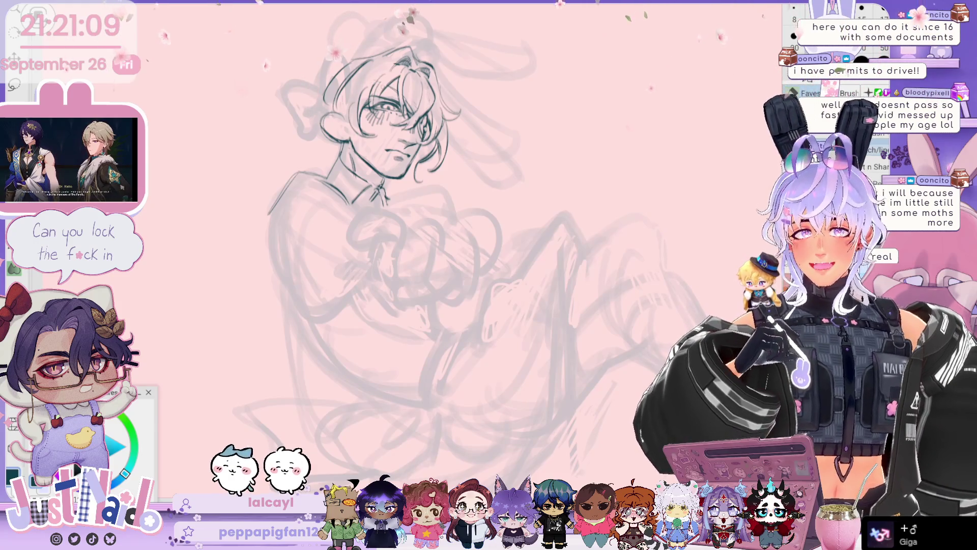
- Scroll the canvas to review the inked head, neck and collar
scroll(432, 249, up, 3)
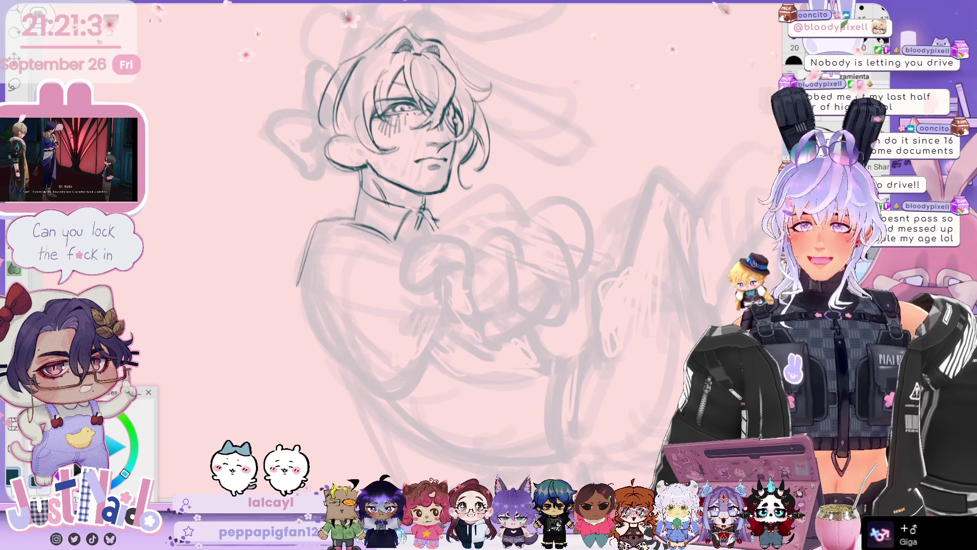
scroll(489, 244, down, 1)
scroll(489, 245, down, 2)
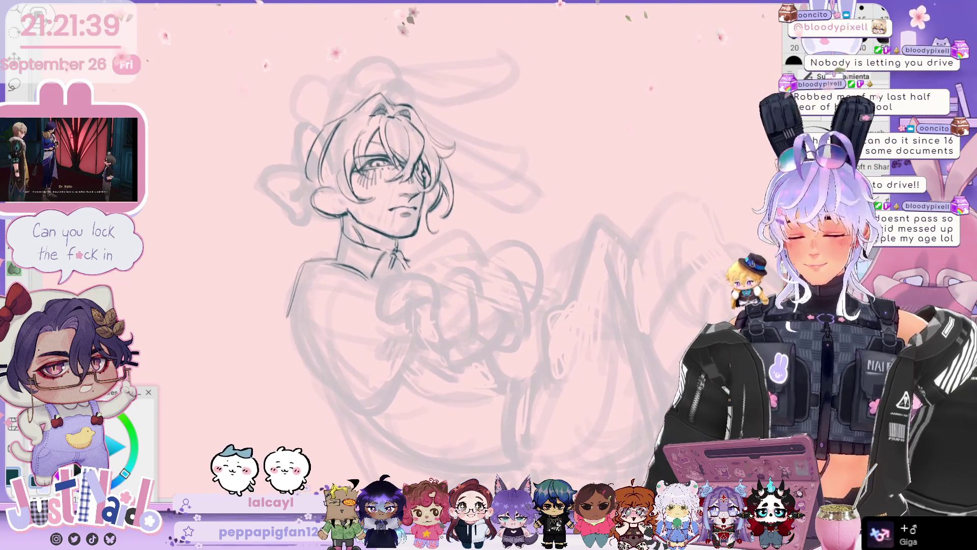
- Pan, tilt and zoom the canvas to a comfortable angle for inking the hands
scroll(489, 244, down, 1)
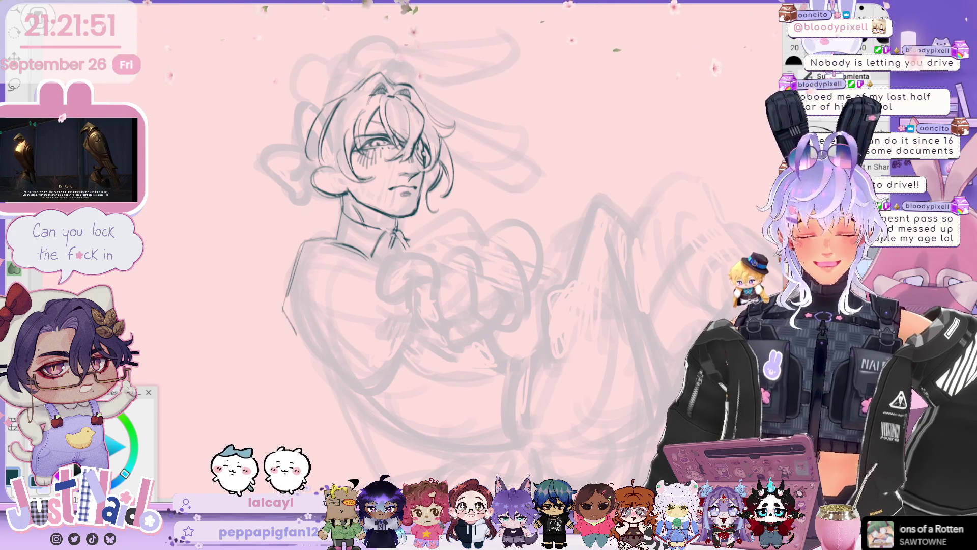
drag(397, 204, 422, 153)
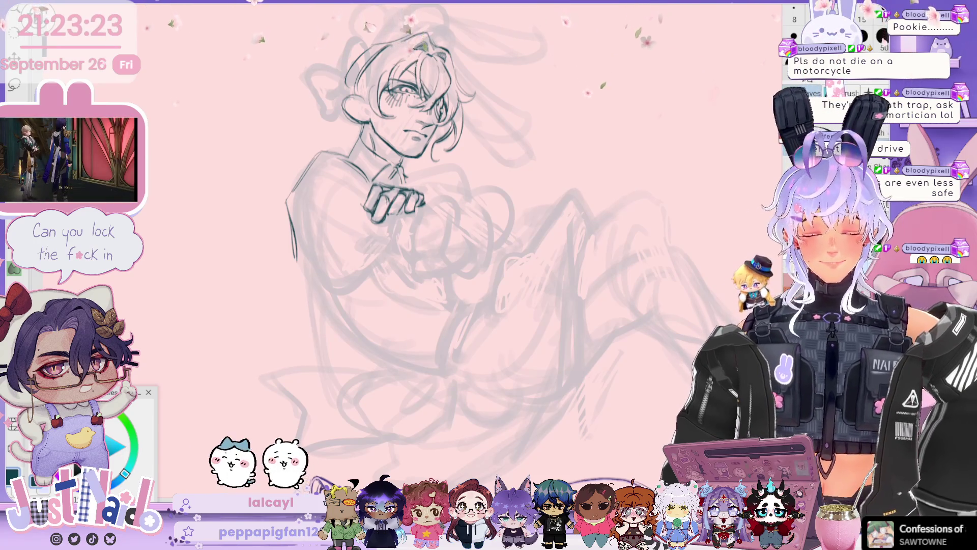
drag(345, 201, 366, 204)
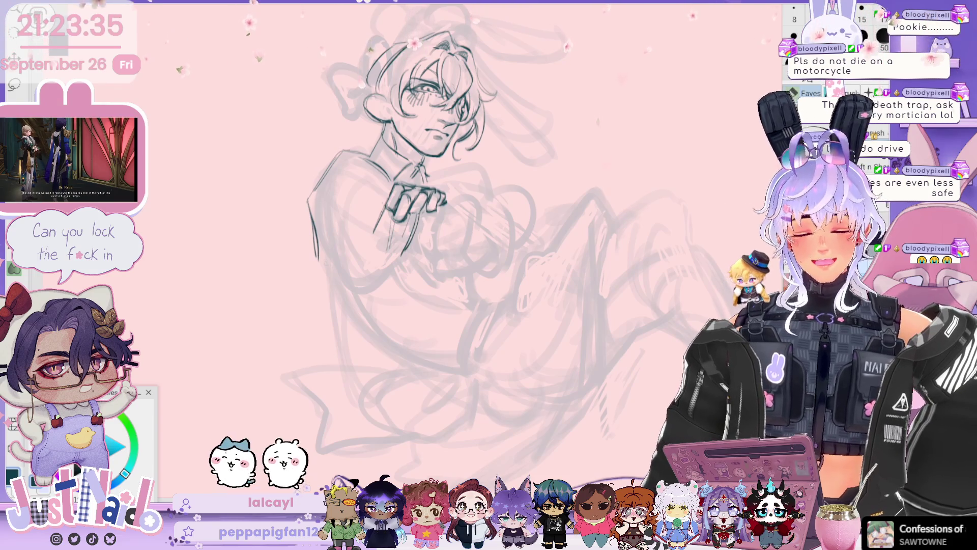
drag(432, 204, 458, 153)
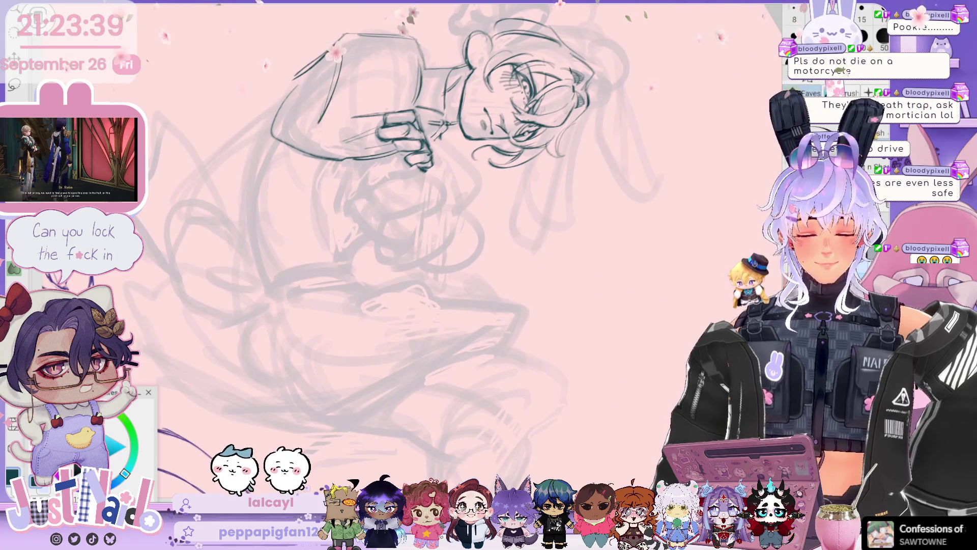
- Ink a dark line on the lower figure, mirror the view to check, then delete the upper half
drag(433, 153, 407, 229)
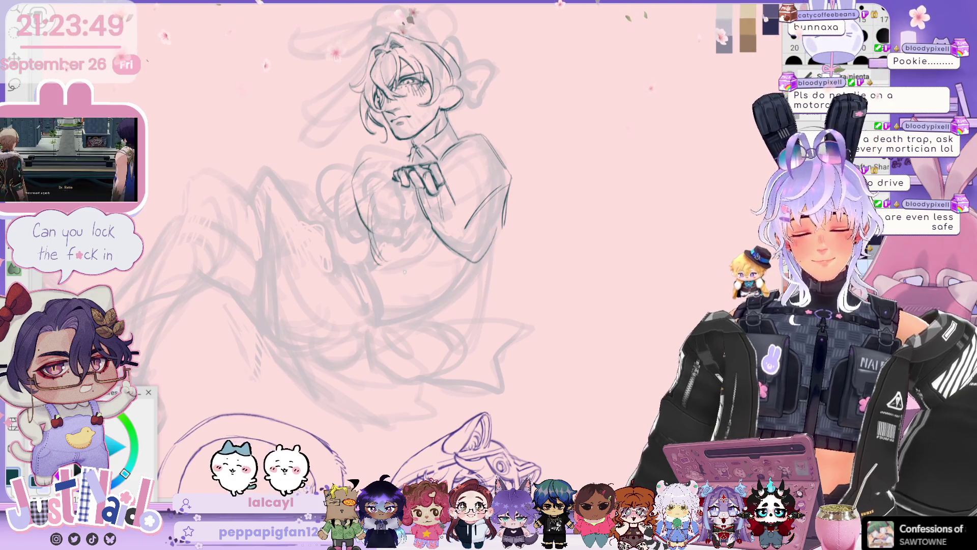
drag(371, 251, 415, 294)
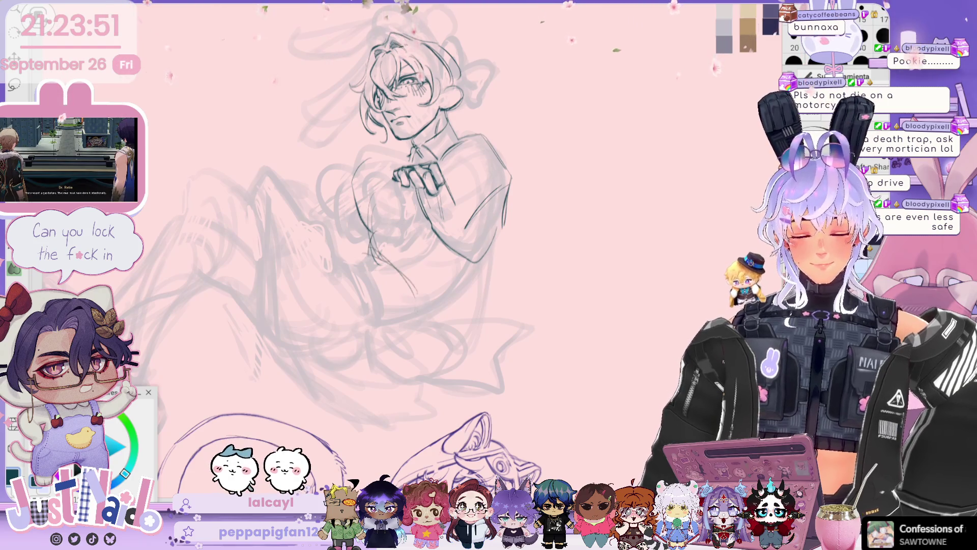
key(h)
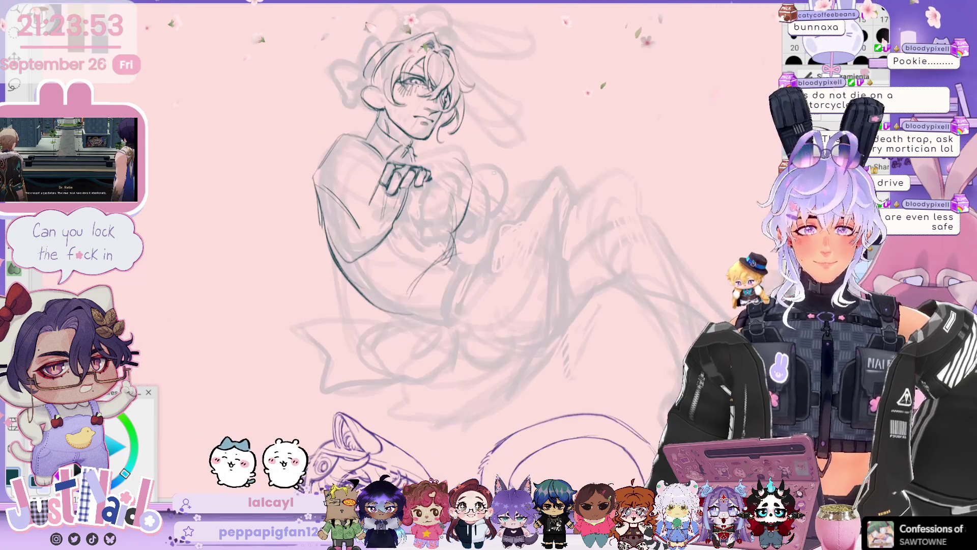
scroll(420, 203, up, 2)
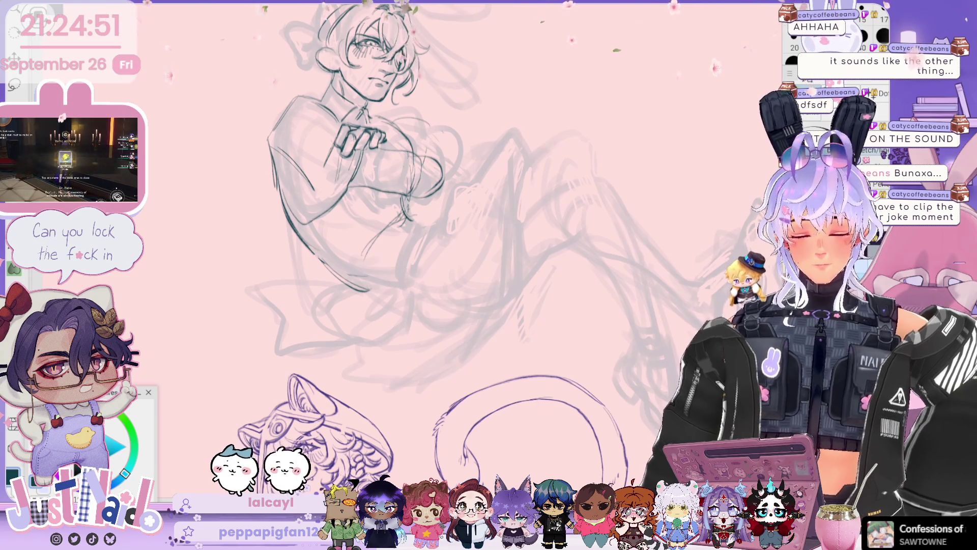
key(Delete)
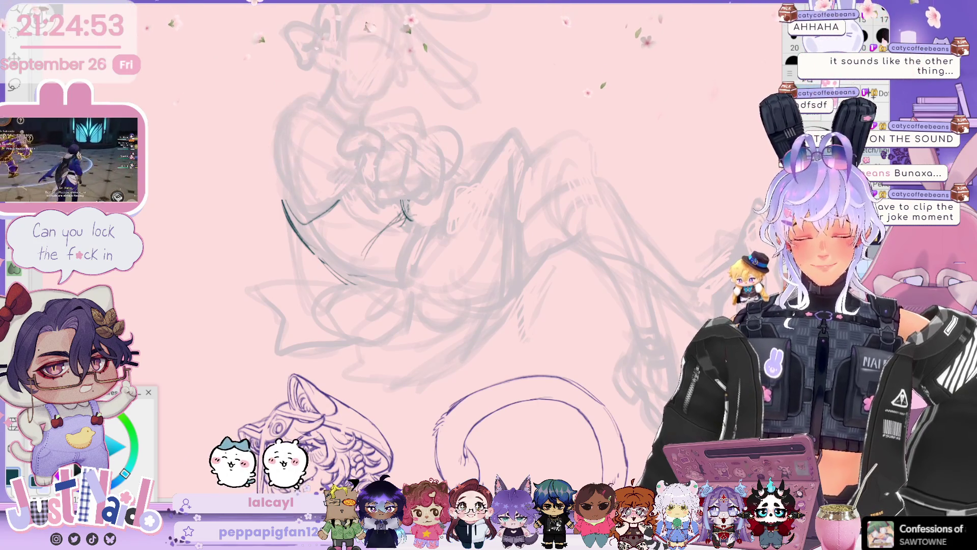
- Restore the deleted line art, then lasso the crossed hands, rotate them and deselect
key(ctrl+z)
scroll(432, 251, down, 2)
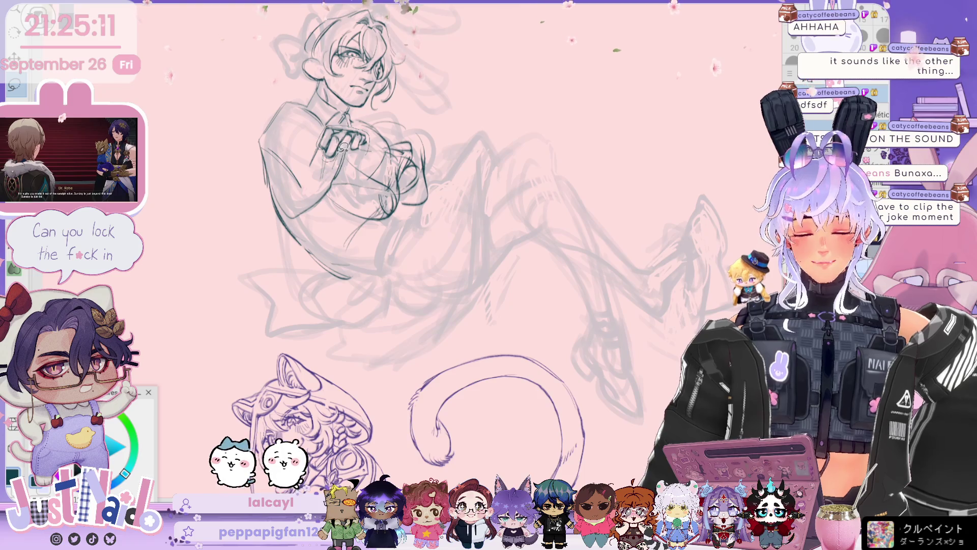
drag(352, 148, 377, 152)
click(279, 184)
click(377, 205)
click(223, 195)
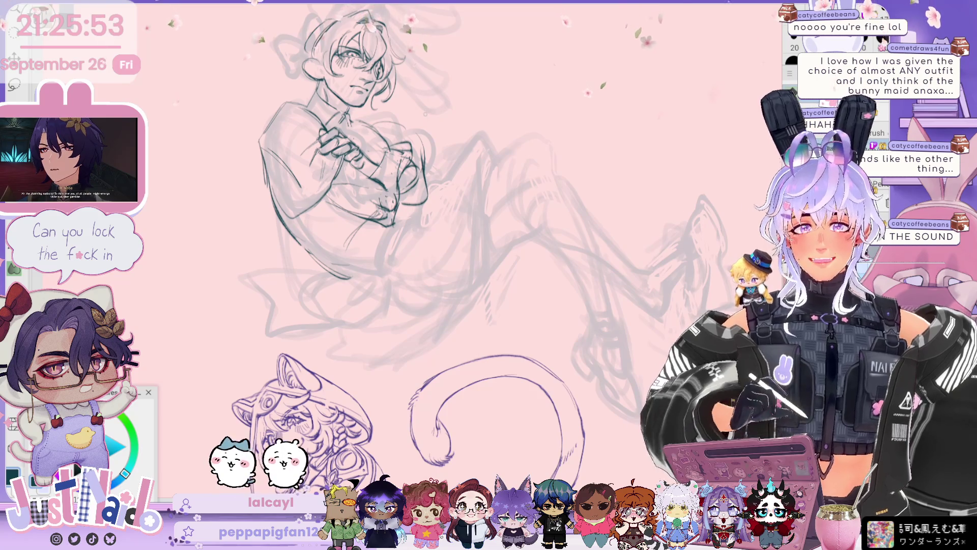
drag(379, 203, 364, 183)
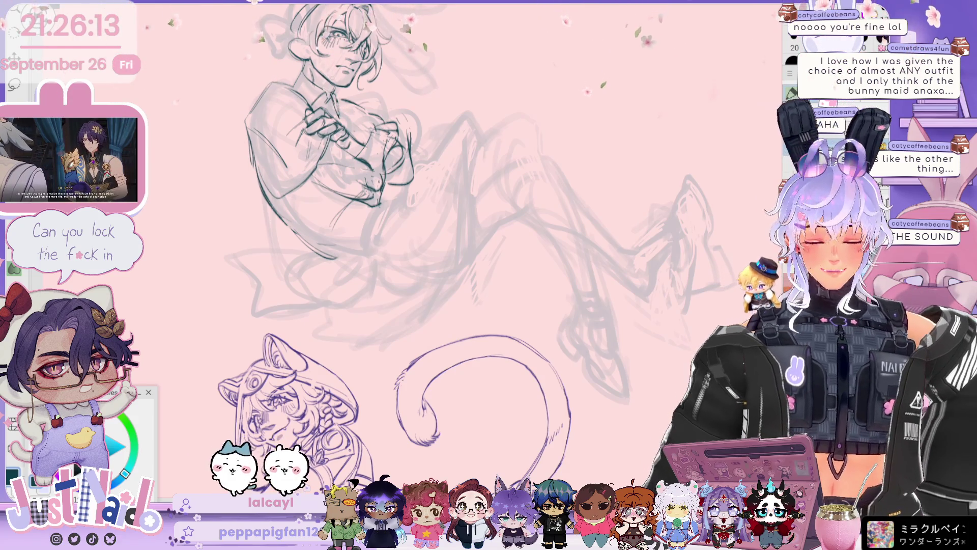
- Scroll the view up over the character's sleeves and shirt front
scroll(458, 255, up, 2)
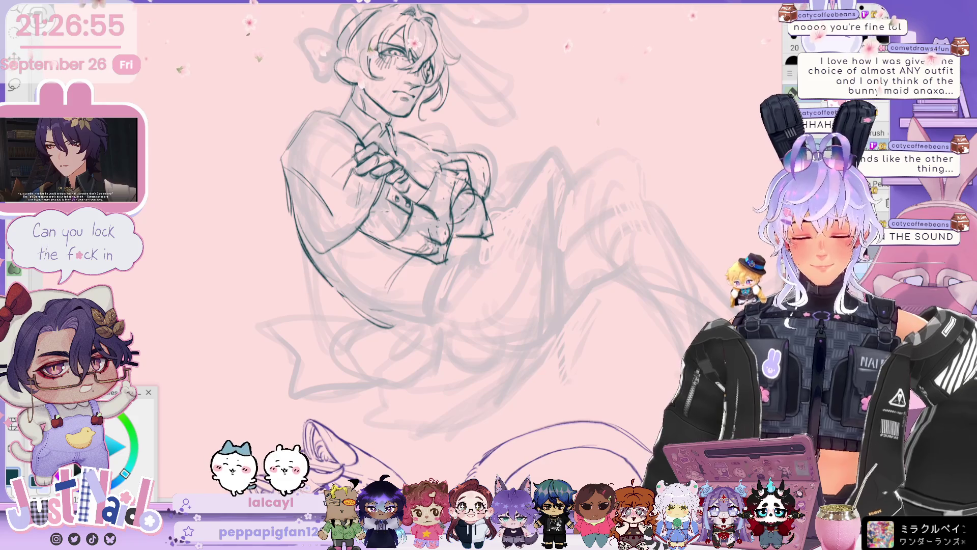
- Ink a long line and a shorter line along the character's arm
scroll(489, 274, down, 3)
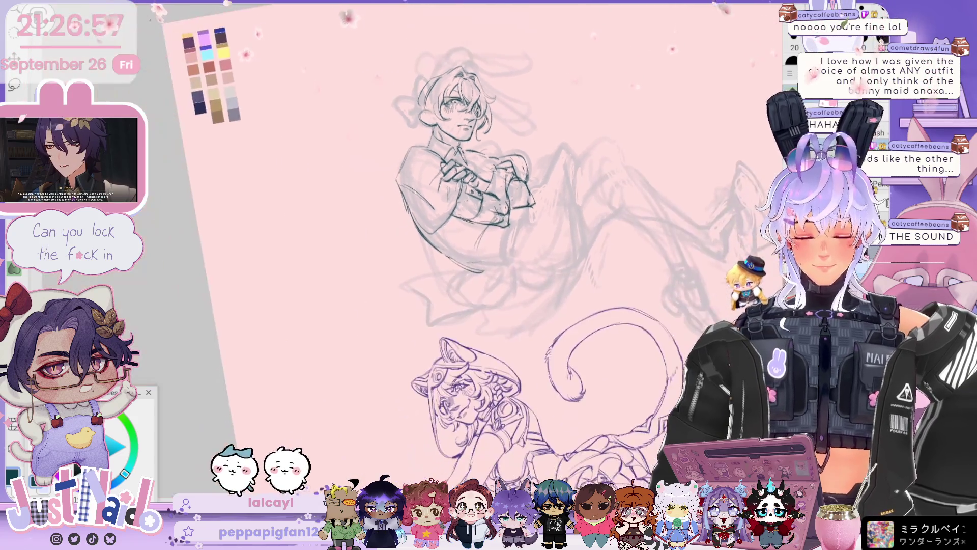
scroll(489, 275, up, 3)
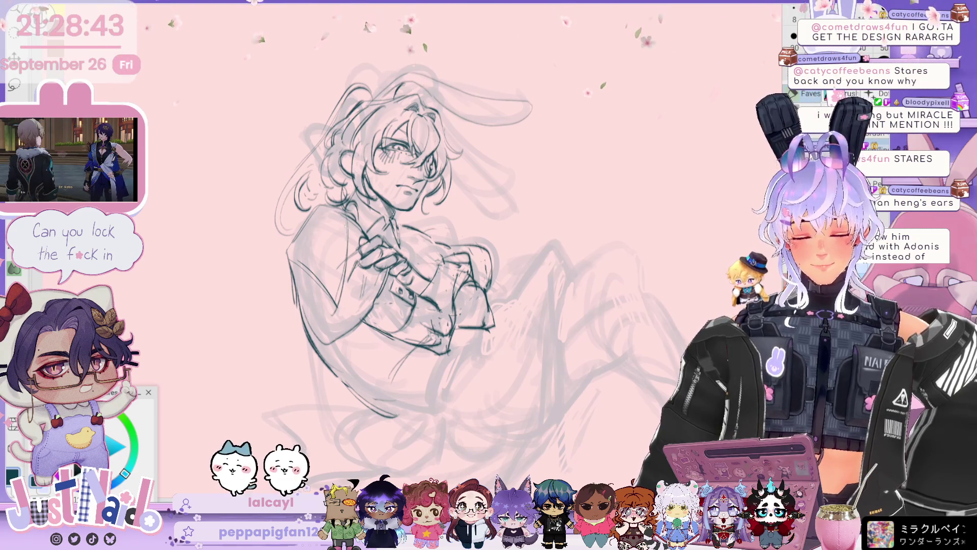
drag(385, 267, 359, 382)
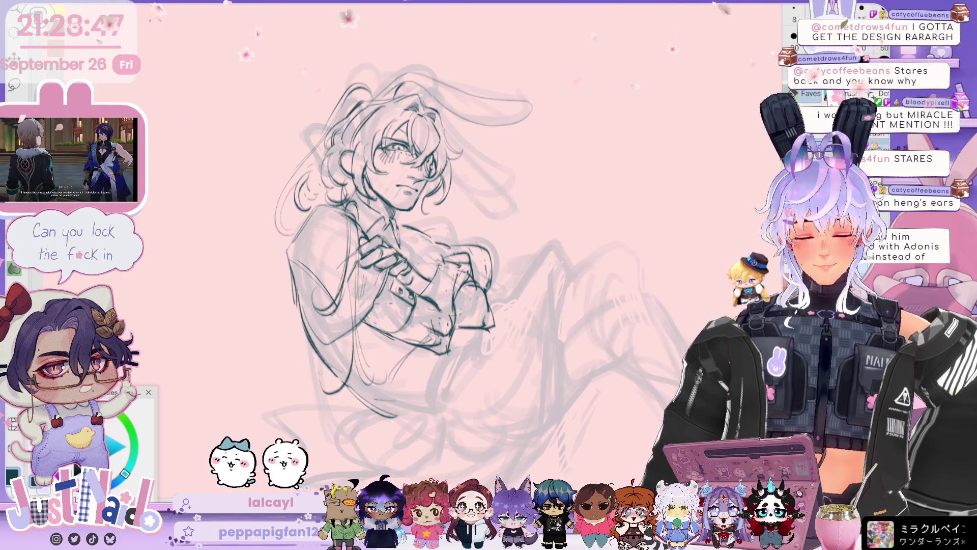
drag(349, 321, 340, 378)
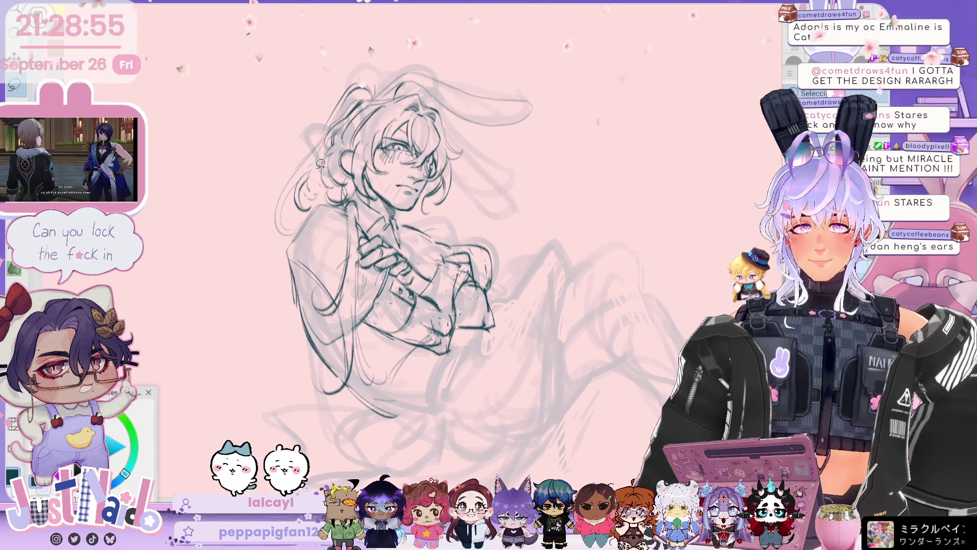
drag(275, 253, 374, 63)
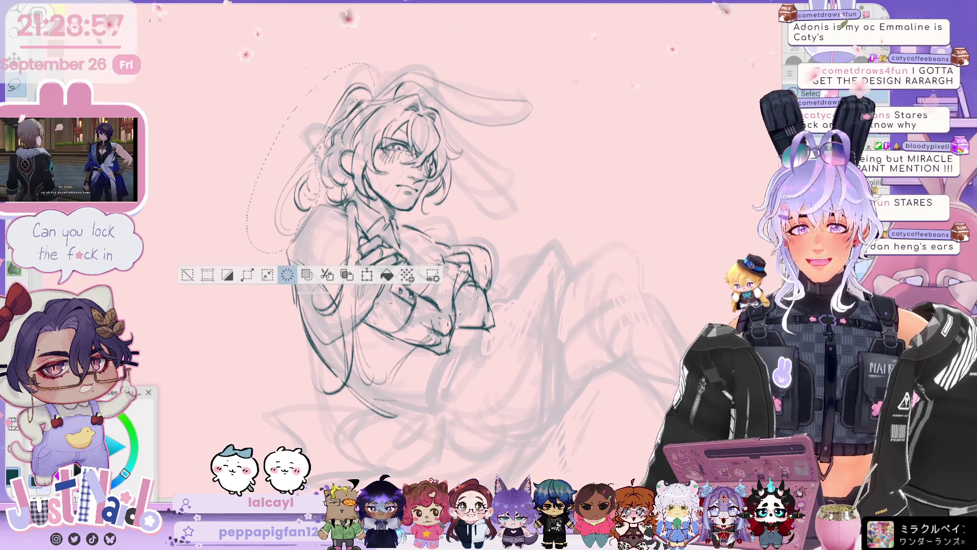
key(ctrl+d)
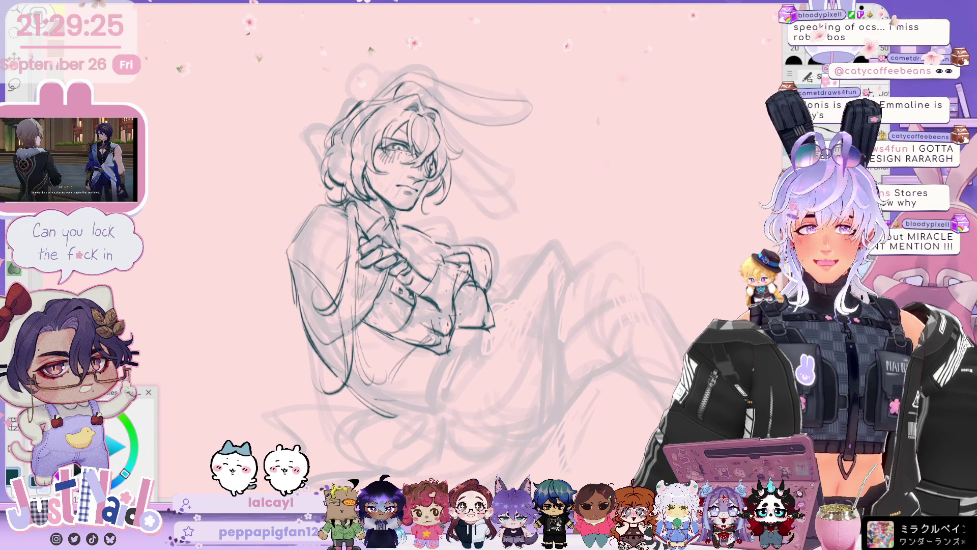
- Shift the view up-left, sketch a stroke beneath the right bunny ear, and tilt the view about 30 degrees
drag(407, 255, 392, 244)
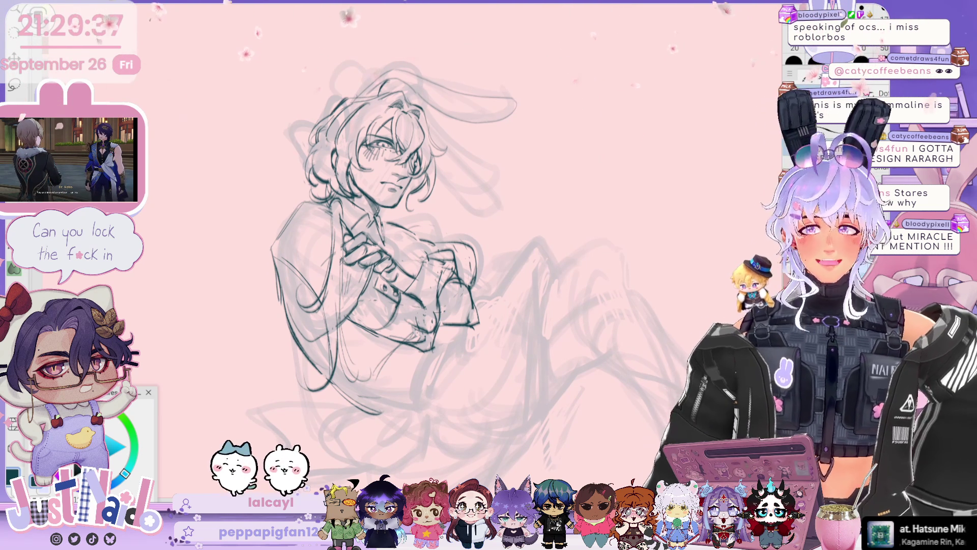
drag(387, 229, 373, 203)
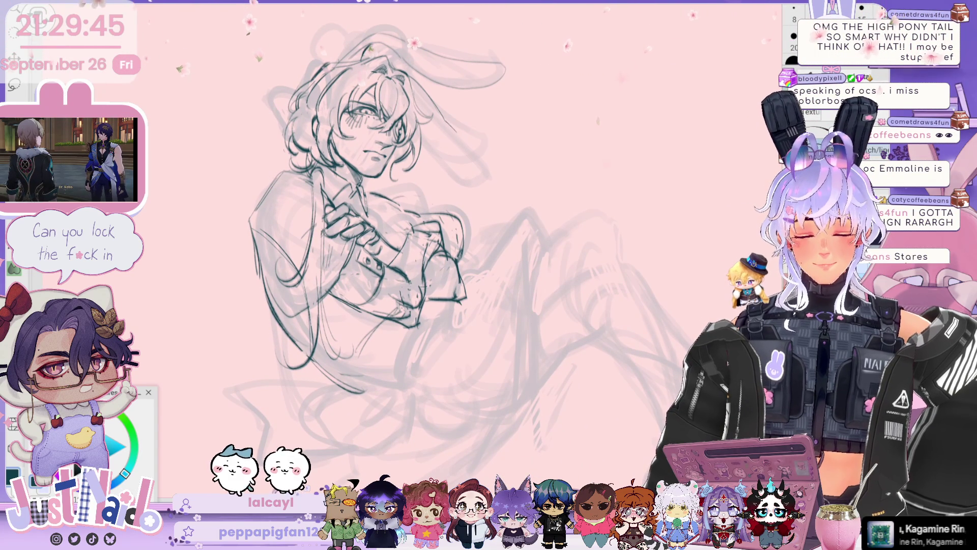
drag(448, 122, 487, 188)
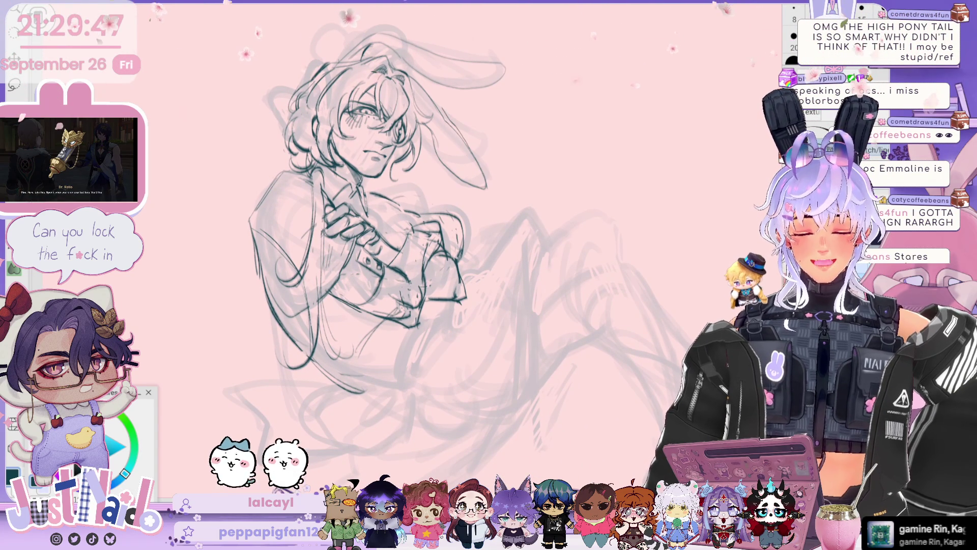
key(-)
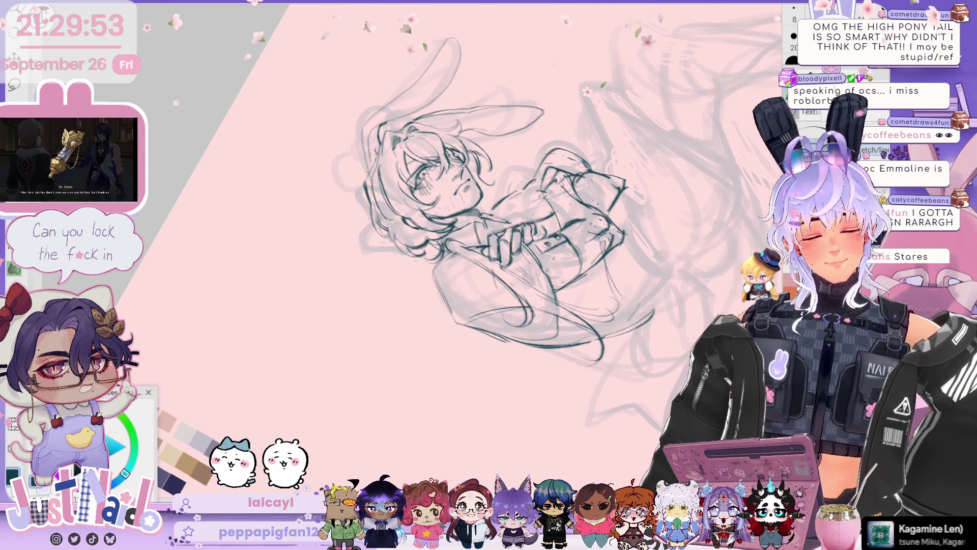
- Return the canvas view to upright
key(minus)
key(minus)
key(minus)
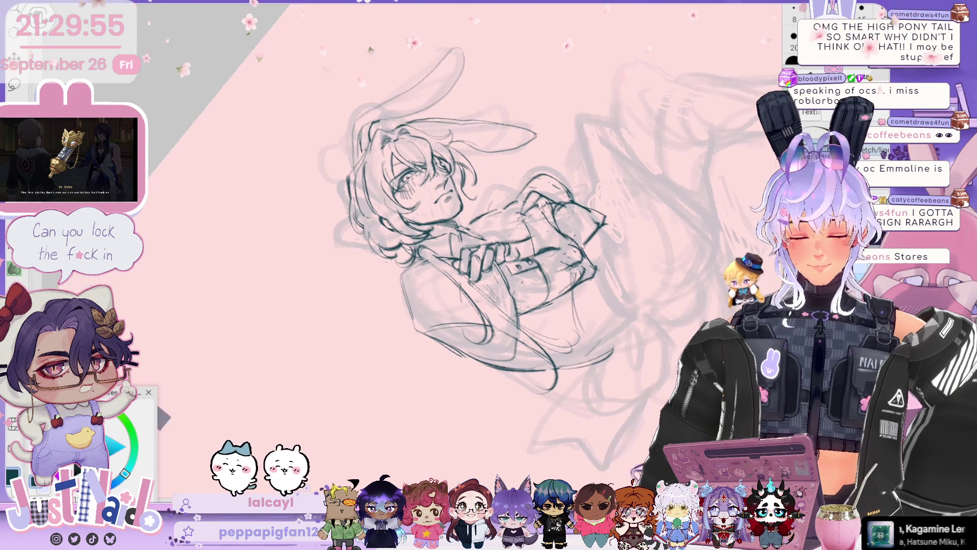